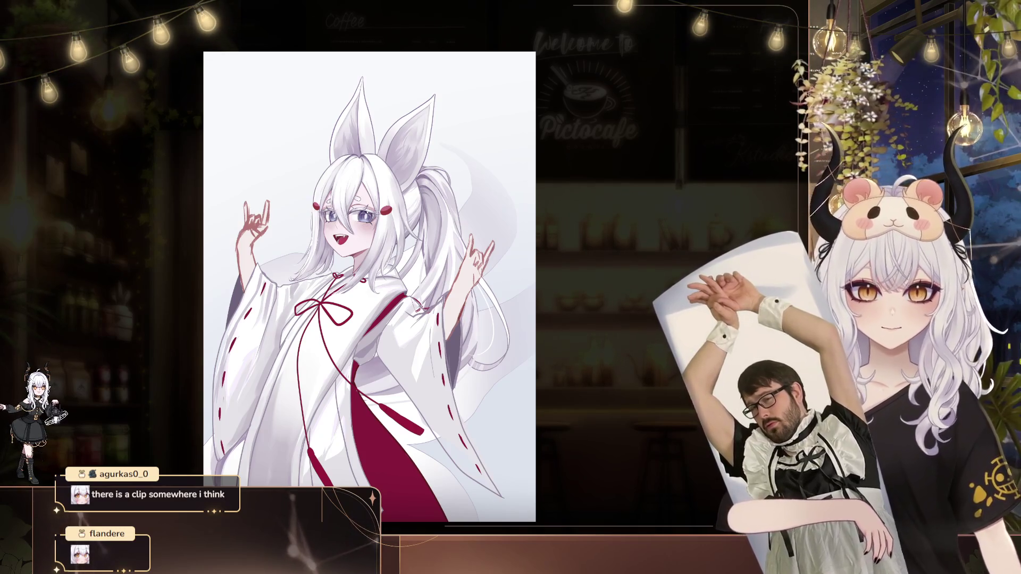
Pan around the shrine maiden artwork to review it on its new flat gray background.
mouse_move(745, 377)
left_mouse_down()
mouse_move(636, 378)
mouse_move(659, 381)
mouse_move(672, 349)
mouse_move(678, 359)
left_mouse_up()
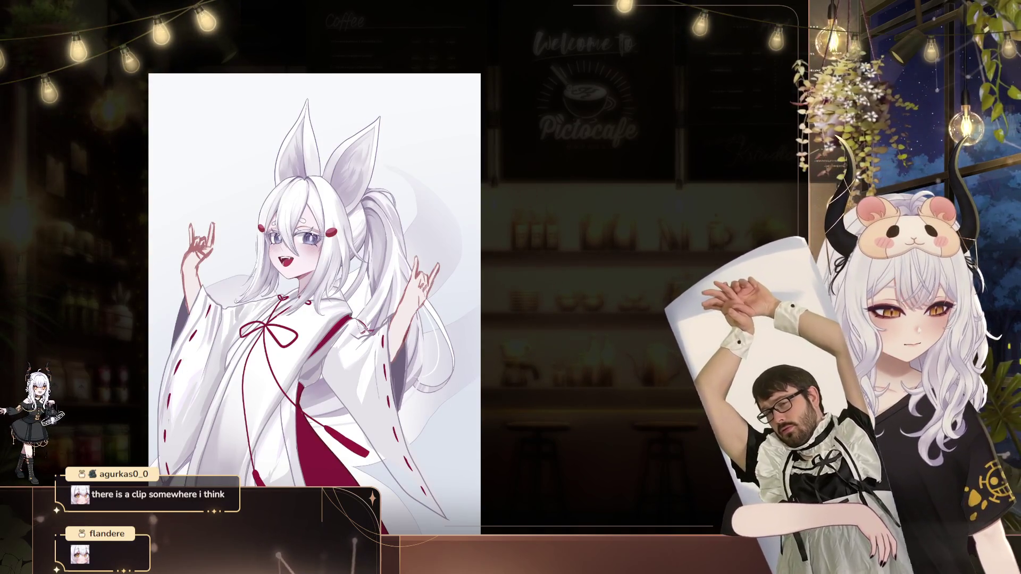
left_click_drag(128, 357, 140, 358)
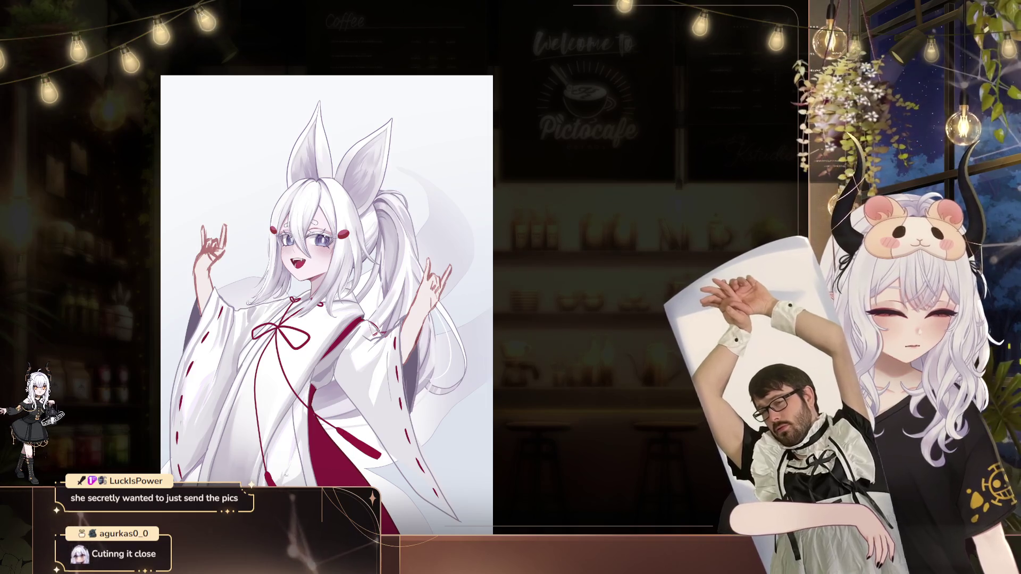
left_click_drag(370, 373, 341, 359)
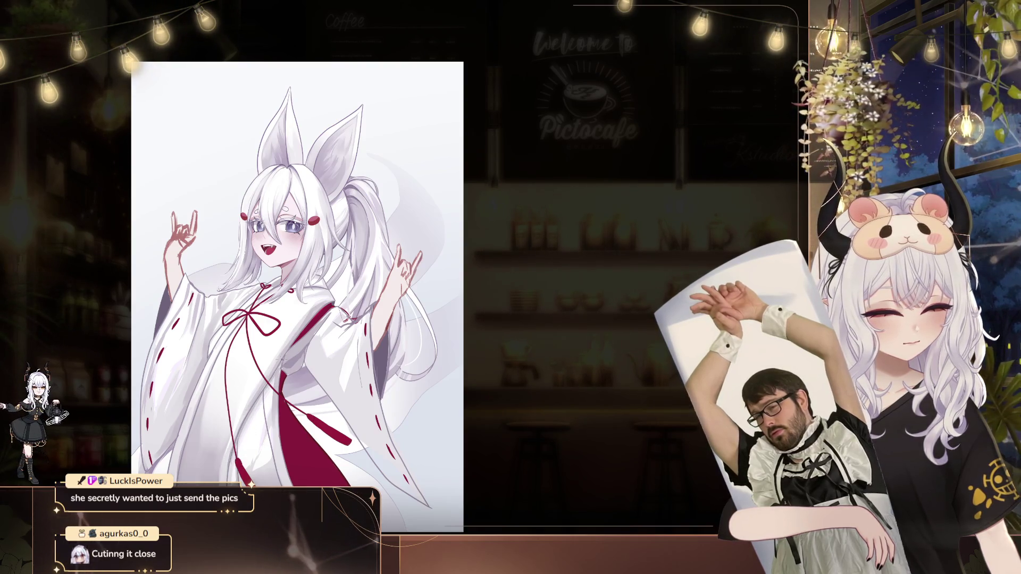
left_click_drag(365, 270, 288, 253)
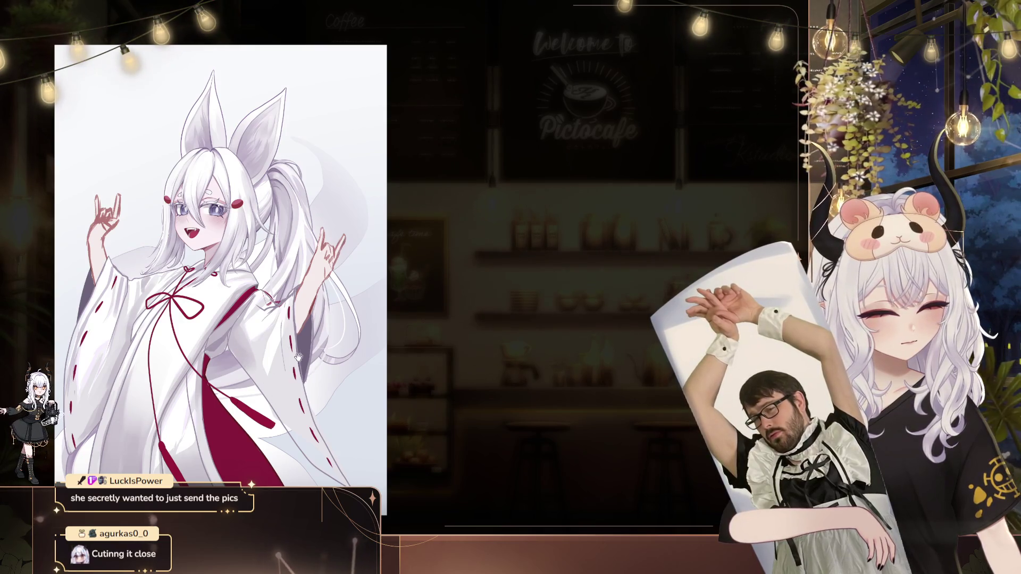
left_click_drag(295, 371, 375, 335)
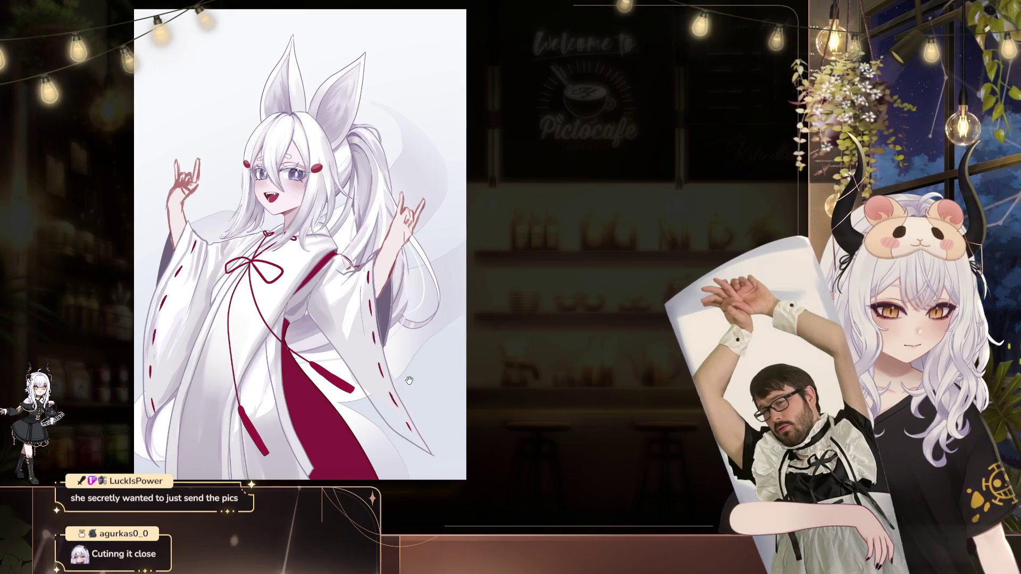
left_click_drag(395, 411, 282, 359)
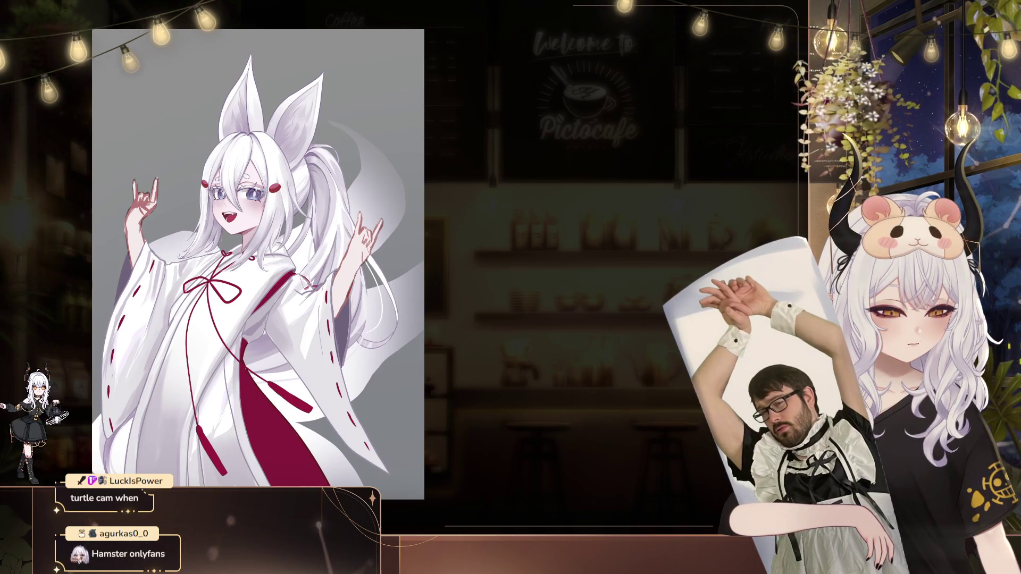
left_click_drag(372, 248, 354, 253)
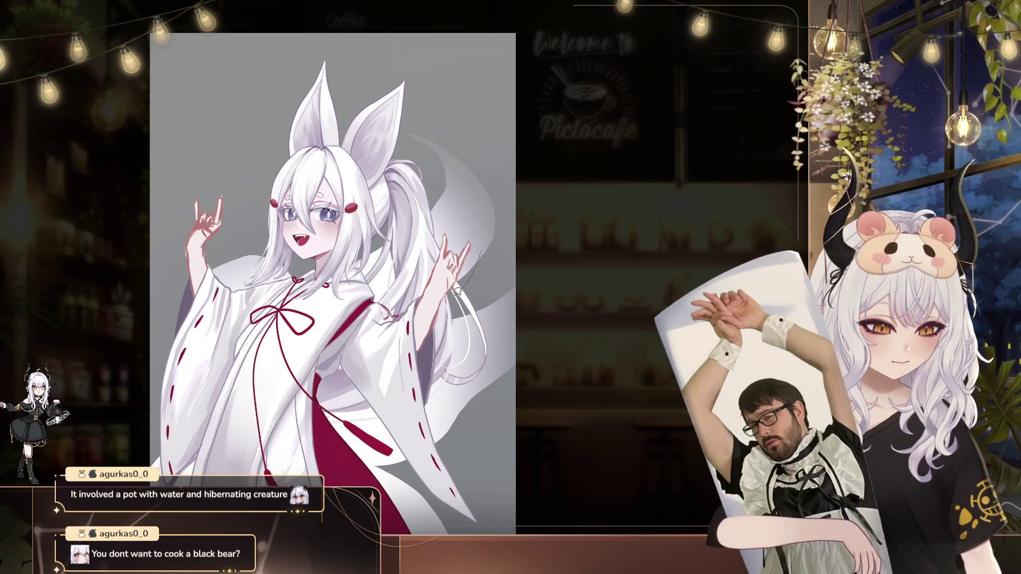
Cut out the raised hand beside the tail and park it in the empty upper-left area.
left_click_drag(458, 291, 488, 240)
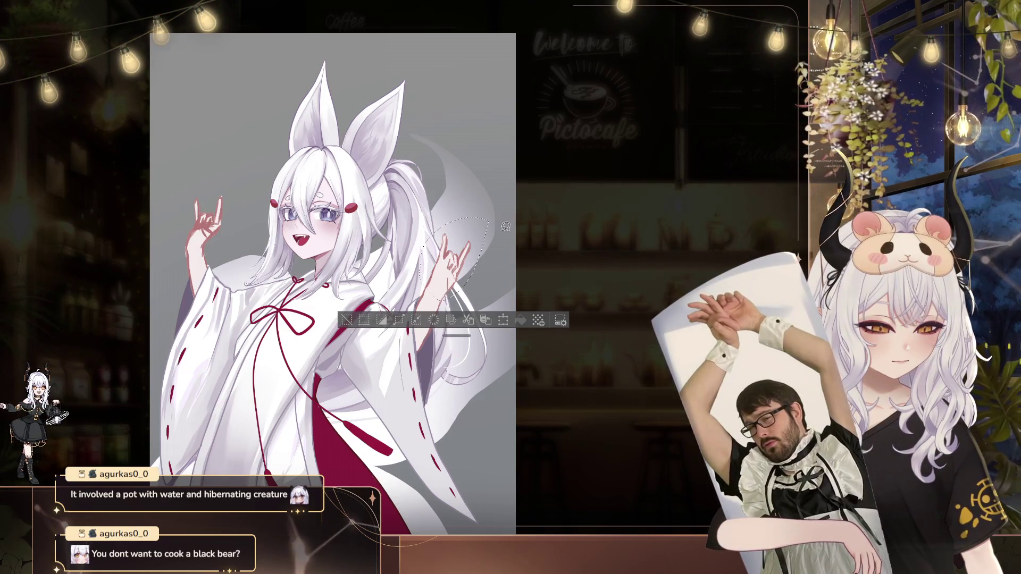
key("ctrl+t")
left_click_drag(472, 280, 310, 252)
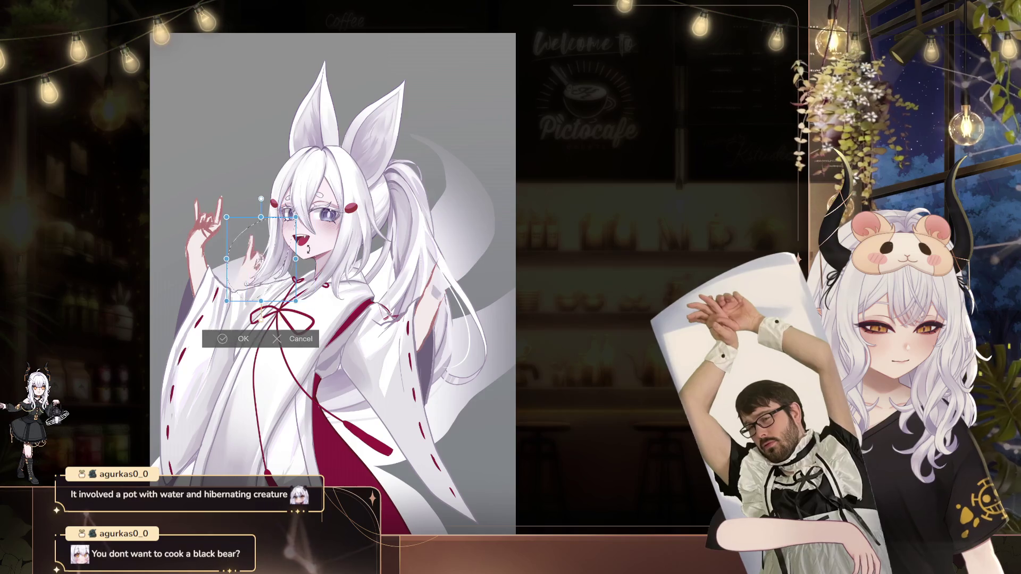
left_click_drag(278, 284, 244, 208)
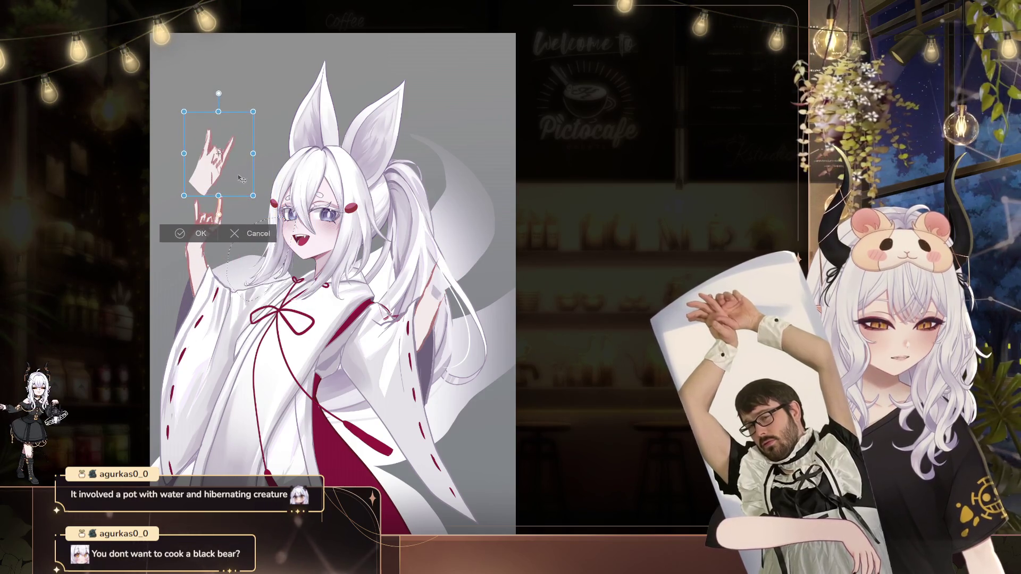
key("Return")
key("ctrl+d")
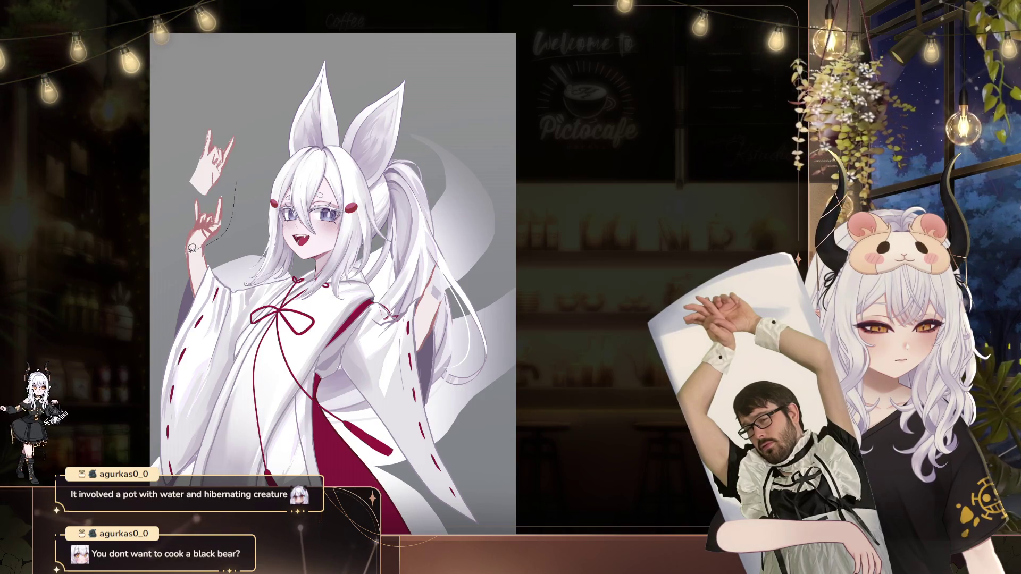
Move the left hand over onto the right arm, then lasso the loose upper-left hand.
key("ctrl+t")
mouse_move(211, 217)
left_mouse_down()
mouse_move(451, 217)
mouse_move(464, 270)
left_mouse_up()
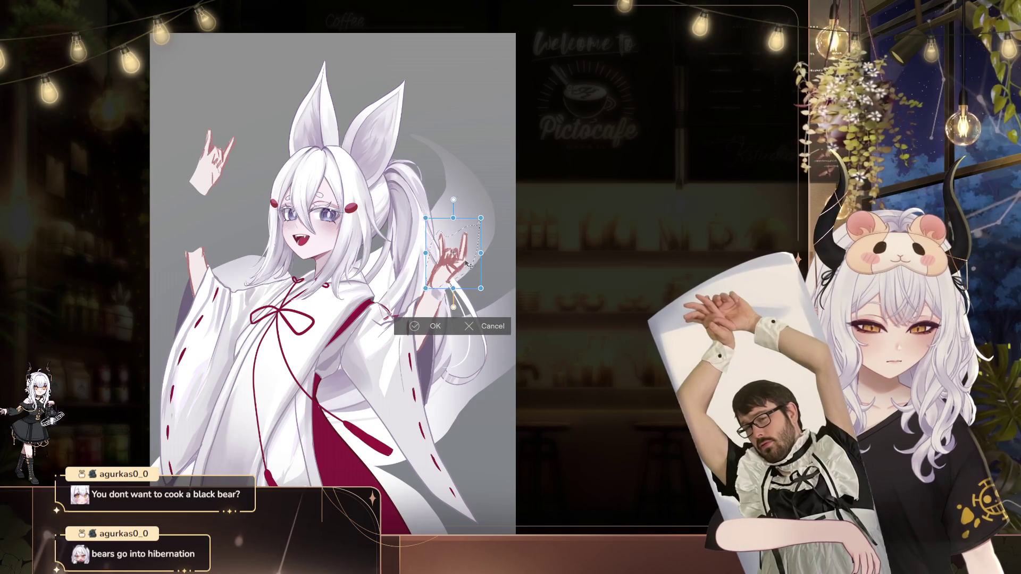
left_click(429, 324)
key("ctrl+d")
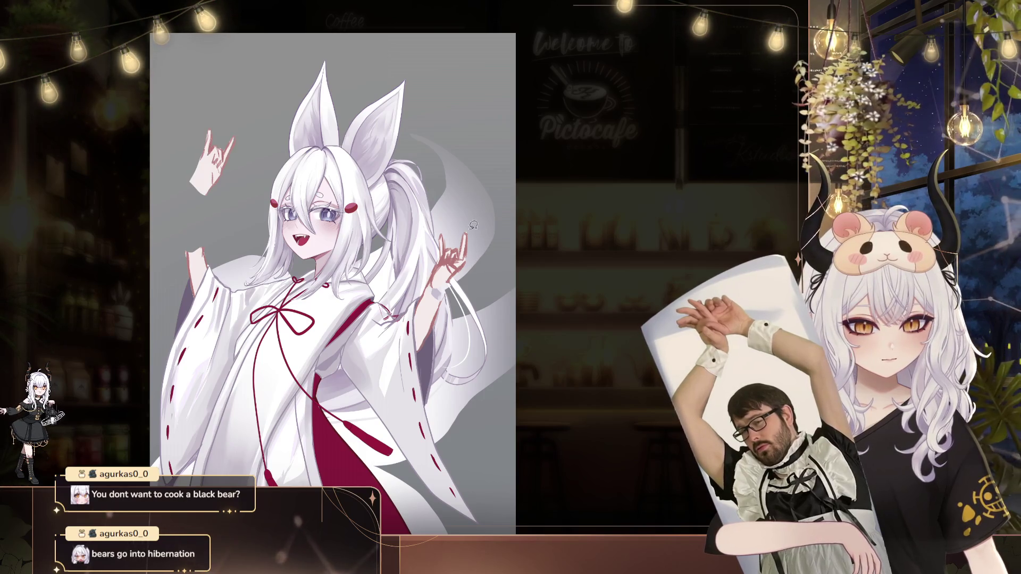
left_click_drag(192, 132, 195, 136)
Rotate the loose hand and lower it onto the left wrist so it completes the raised left arm.
key("ctrl+t")
mouse_move(240, 240)
left_mouse_down()
mouse_move(229, 195)
mouse_move(255, 100)
left_mouse_up()
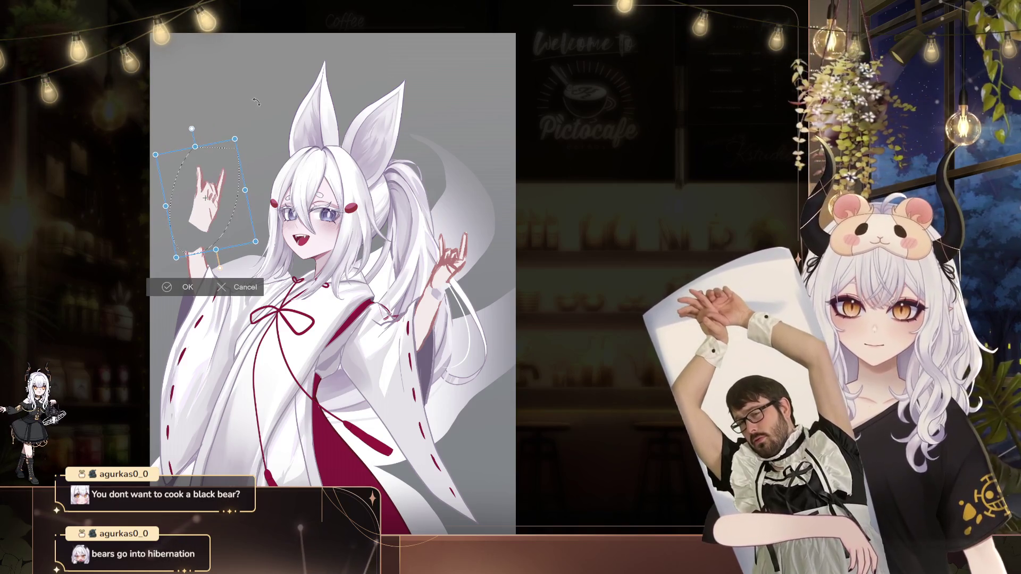
left_click_drag(244, 154, 234, 174)
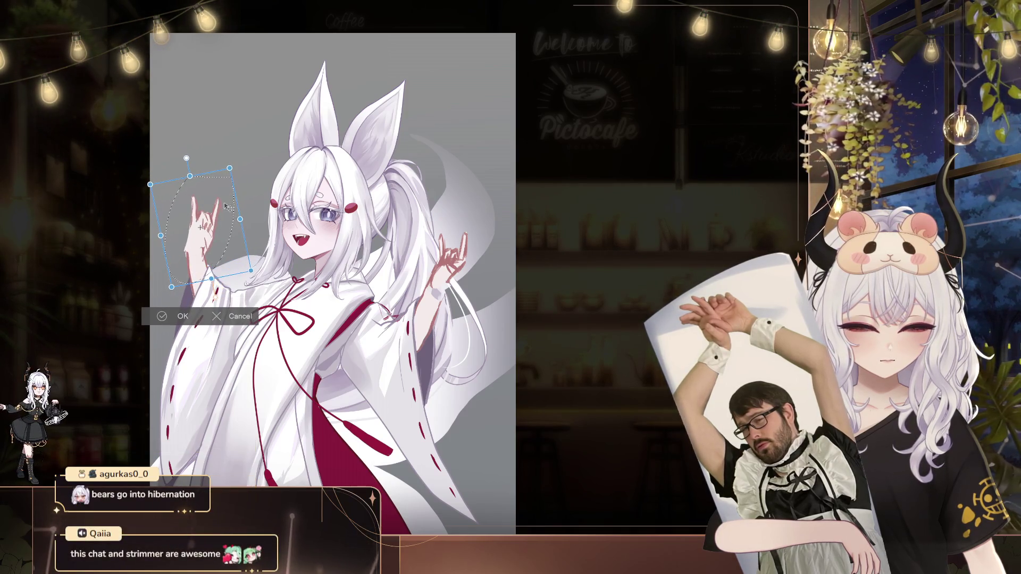
left_click_drag(223, 204, 229, 211)
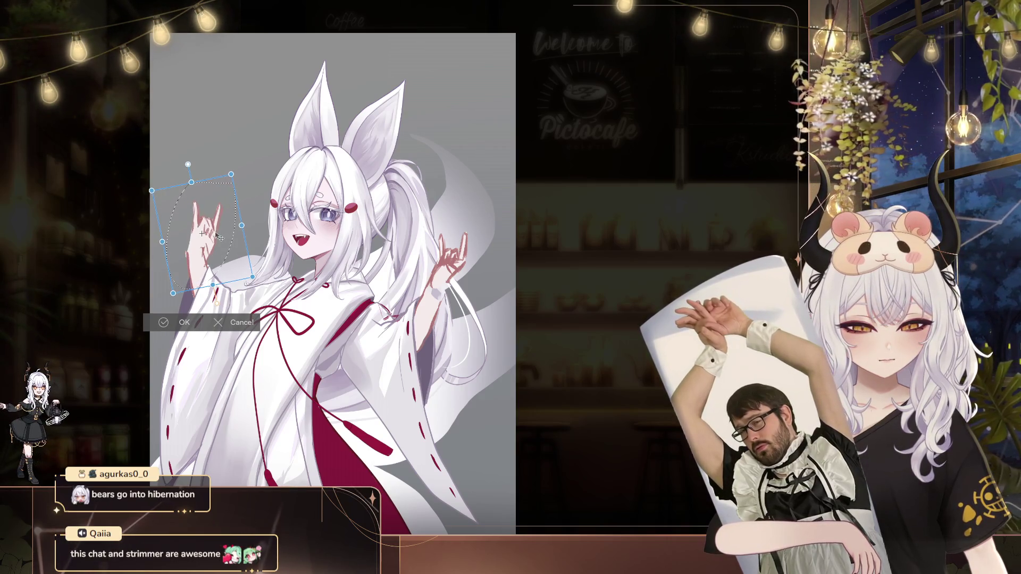
left_click_drag(220, 233, 225, 226)
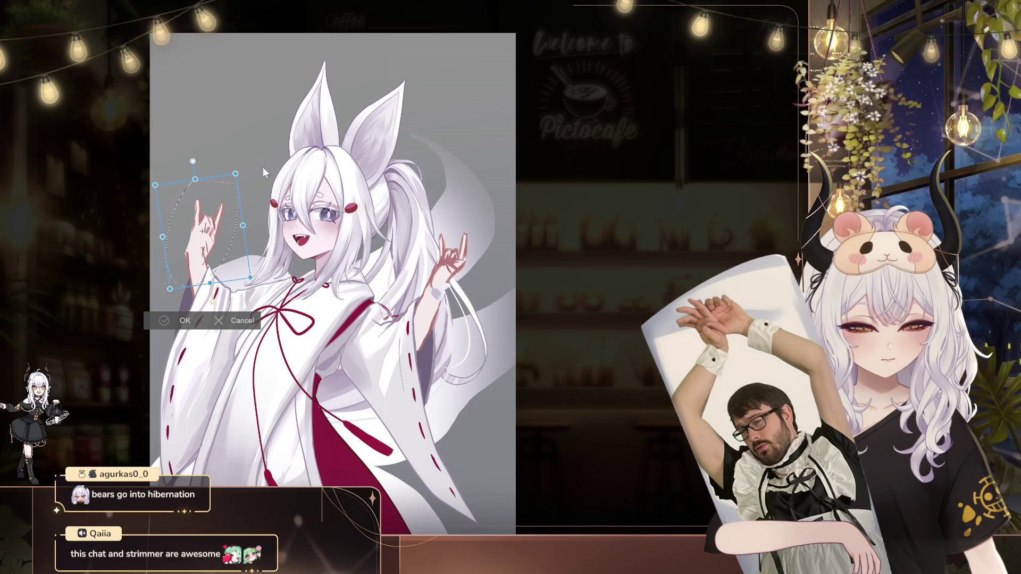
key("Return")
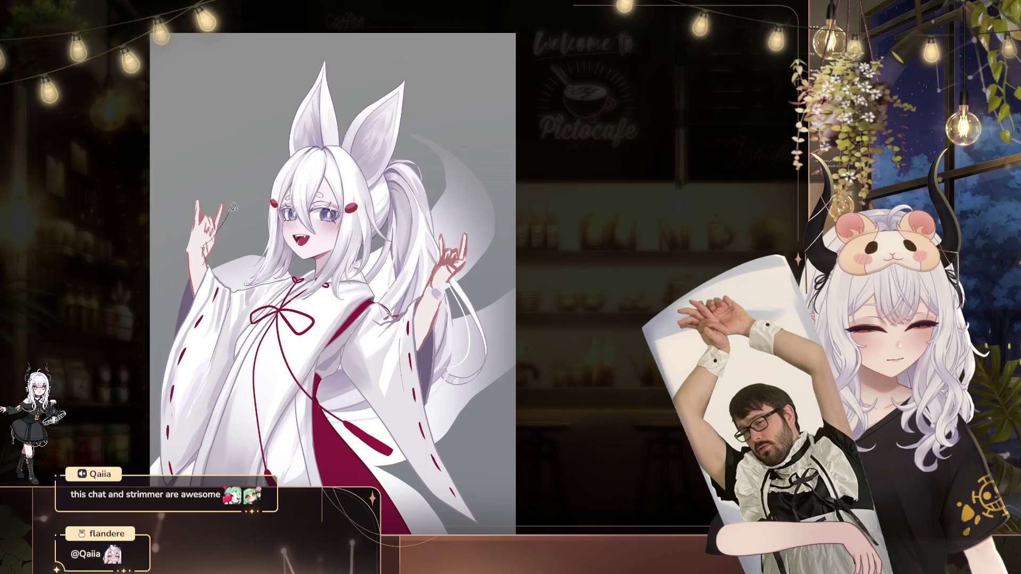
left_click(249, 187)
Clear the leftover selection around the left hand.
key("ctrl+d")
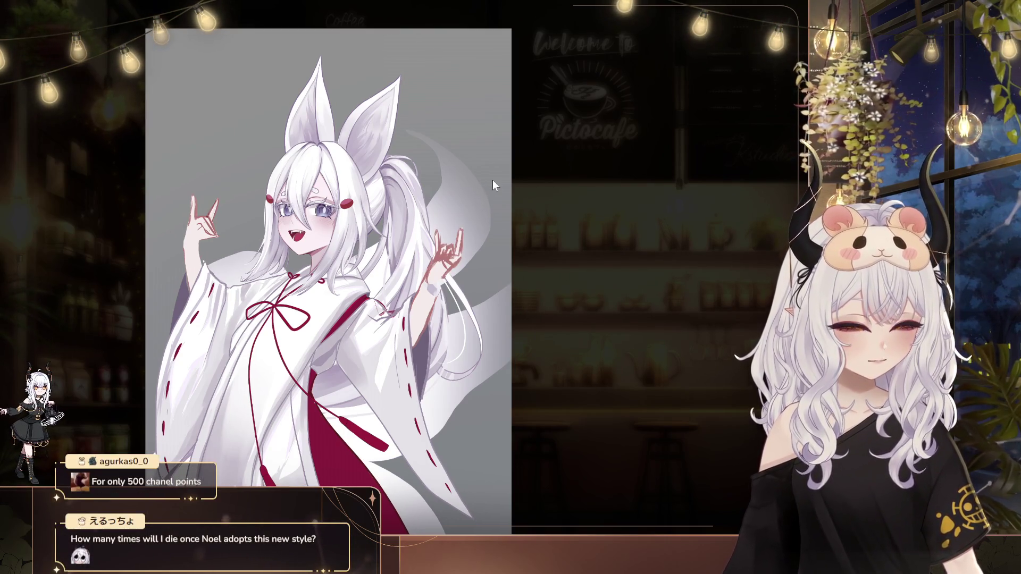
Commit the upper-arms transform, then undo and cancel the pending transform of the raised hand.
key("ctrl+t")
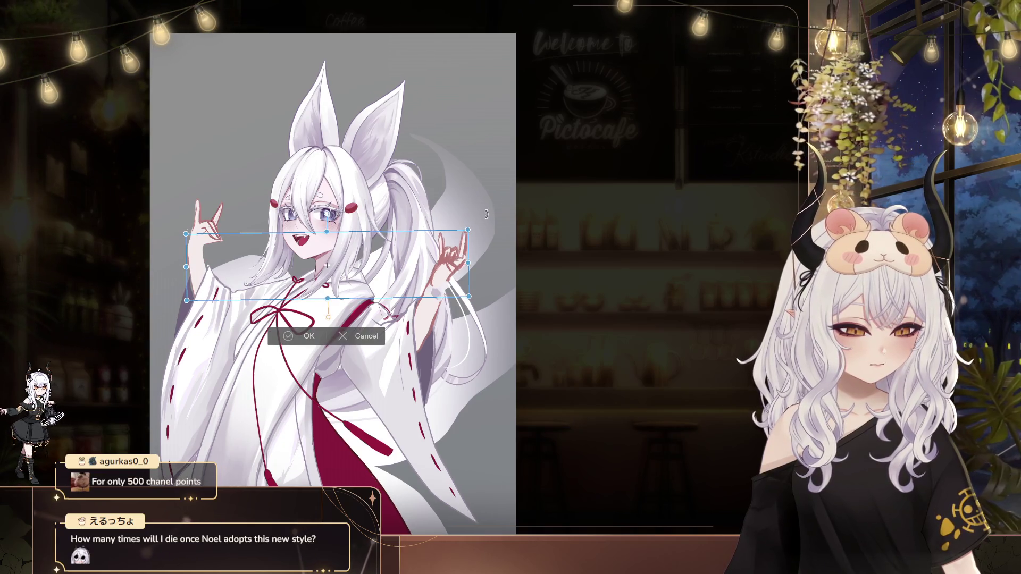
key("Return")
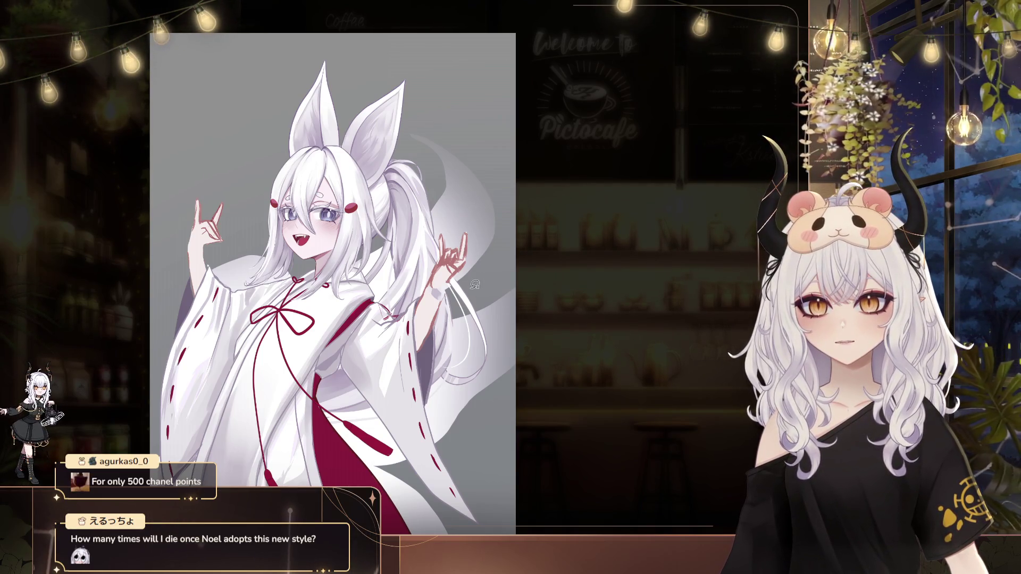
key("ctrl+t")
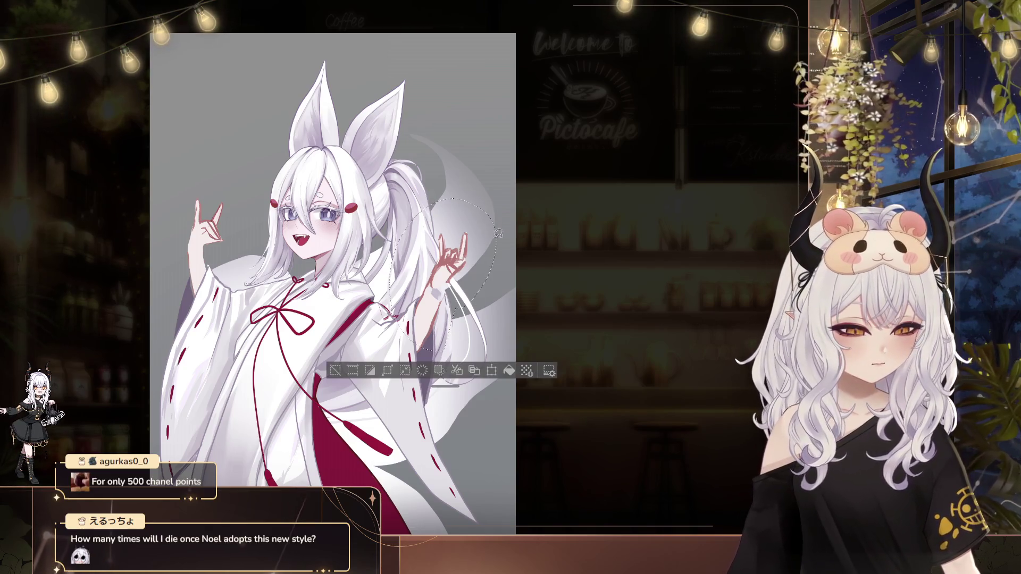
key("ctrl+z")
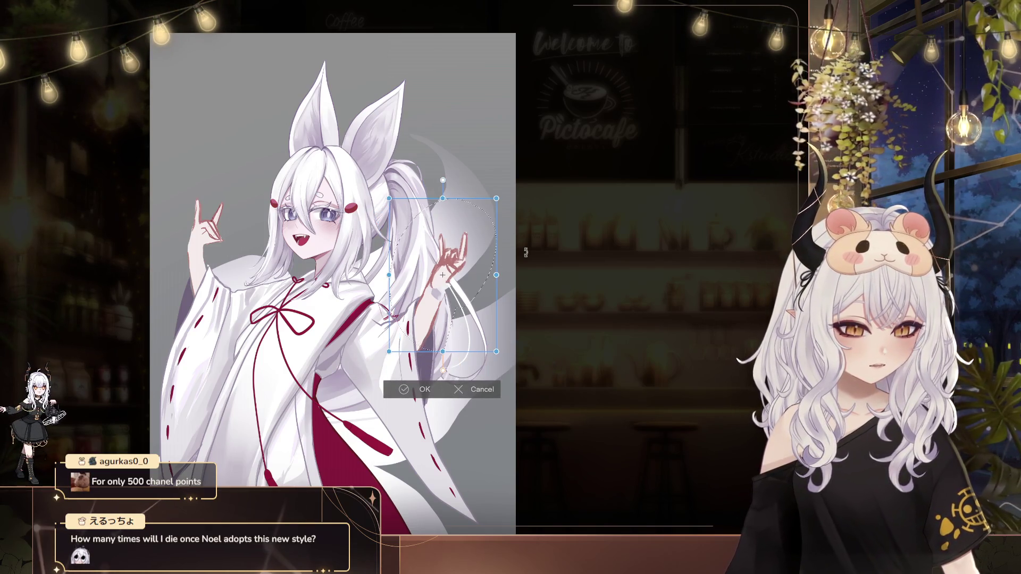
left_click(478, 391)
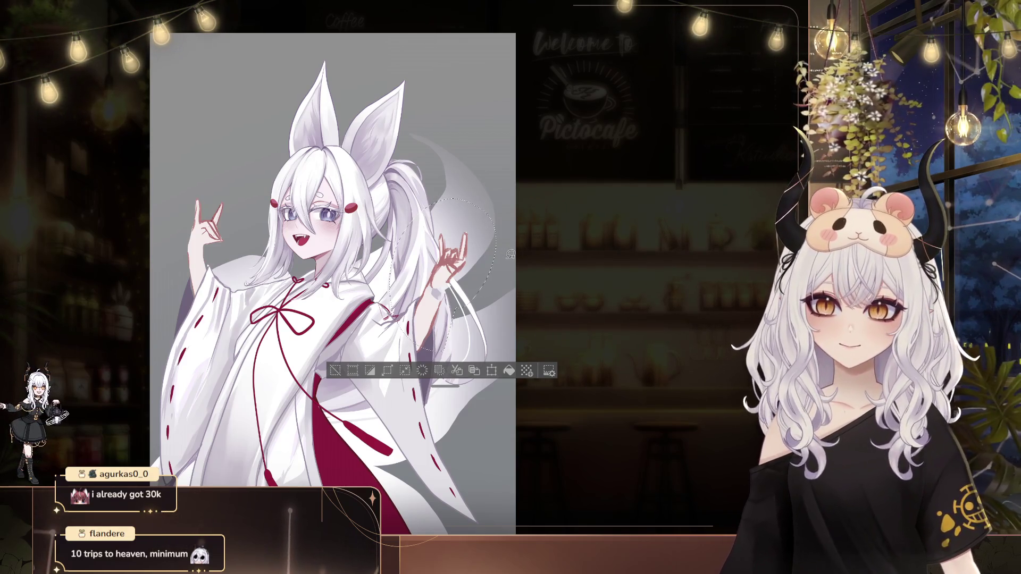
Deselect and lasso the raised right-side hand for another edit.
key("ctrl+d")
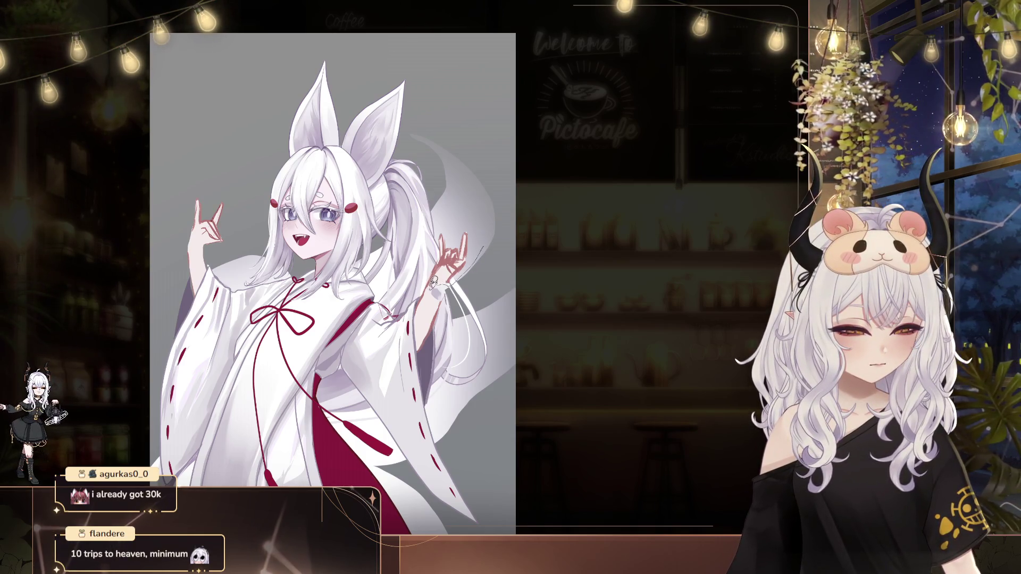
left_click_drag(446, 226, 441, 229)
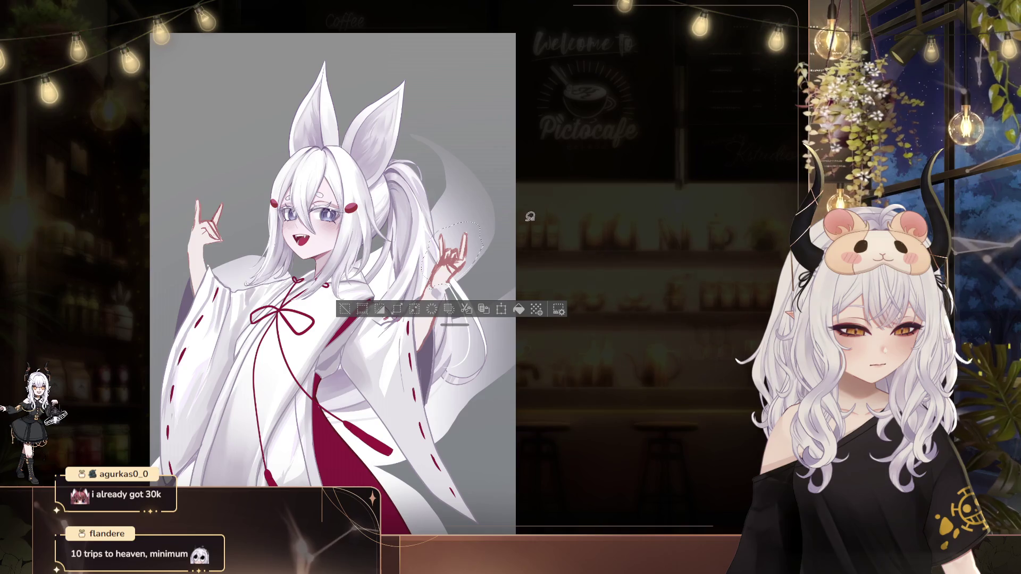
Rotate and reshape the lassoed right-side hand, commit it, then outline the hair beside it.
key("ctrl+t")
mouse_move(459, 280)
left_mouse_down()
mouse_move(474, 258)
mouse_move(473, 284)
left_mouse_up()
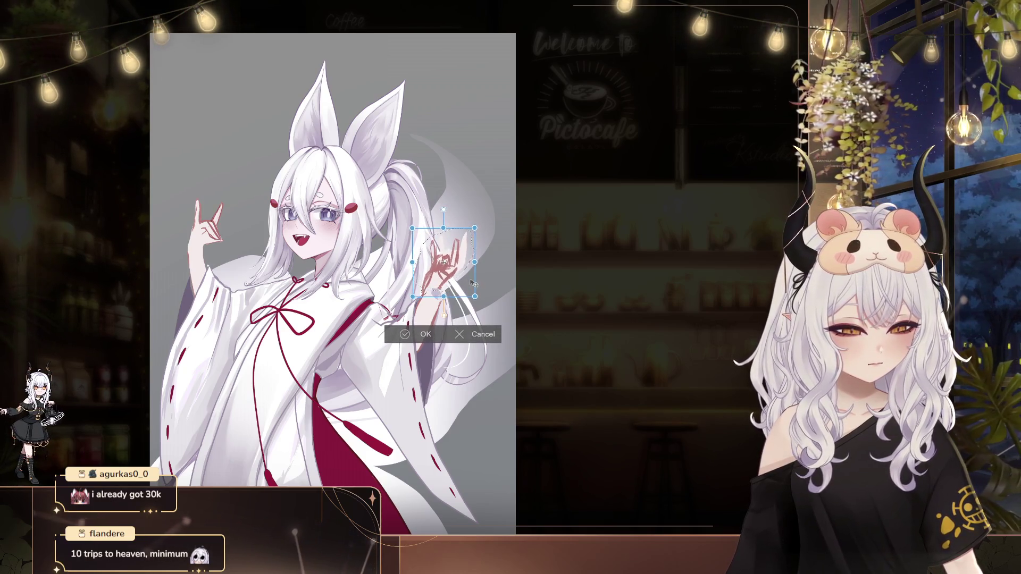
key("Return")
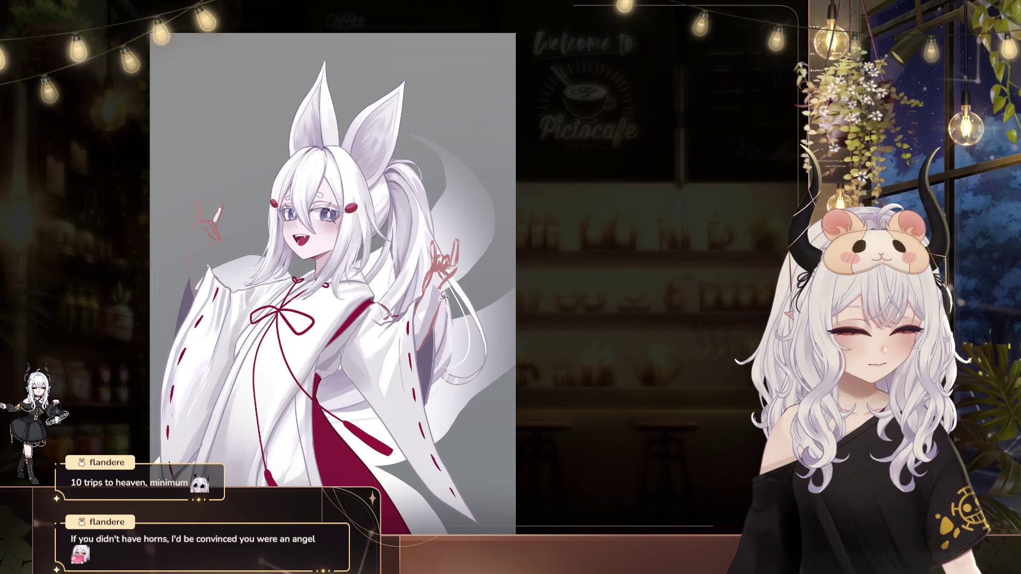
left_click_drag(417, 356, 421, 361)
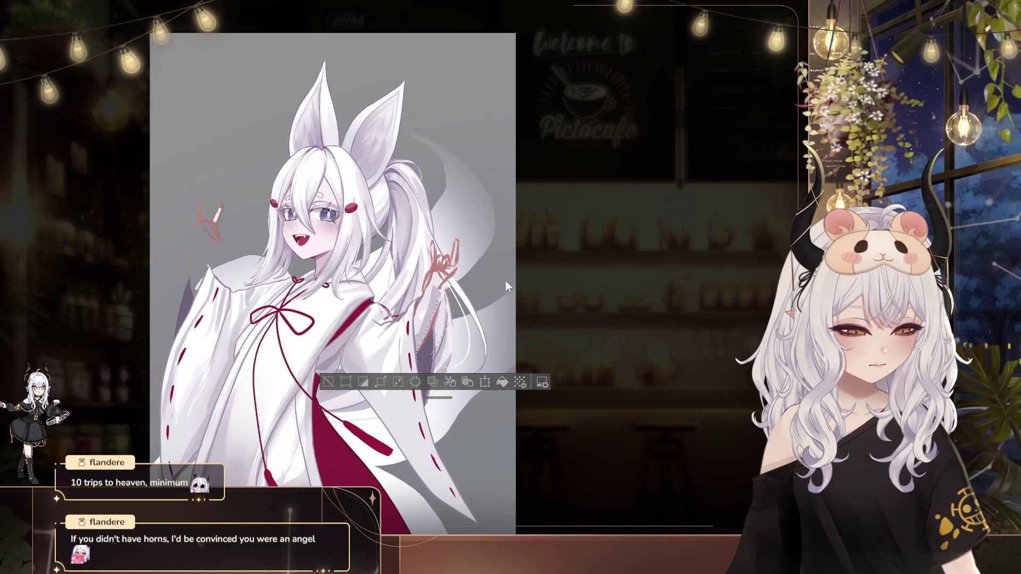
Abandon a transform of the hair area and lasso the raised forearm and sleeve instead.
key("ctrl+t")
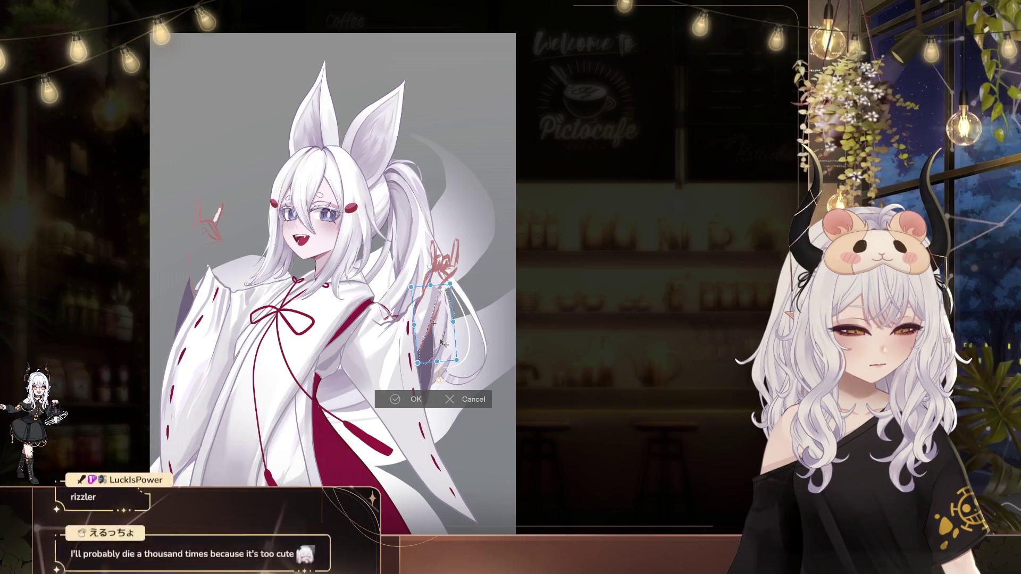
key("Return")
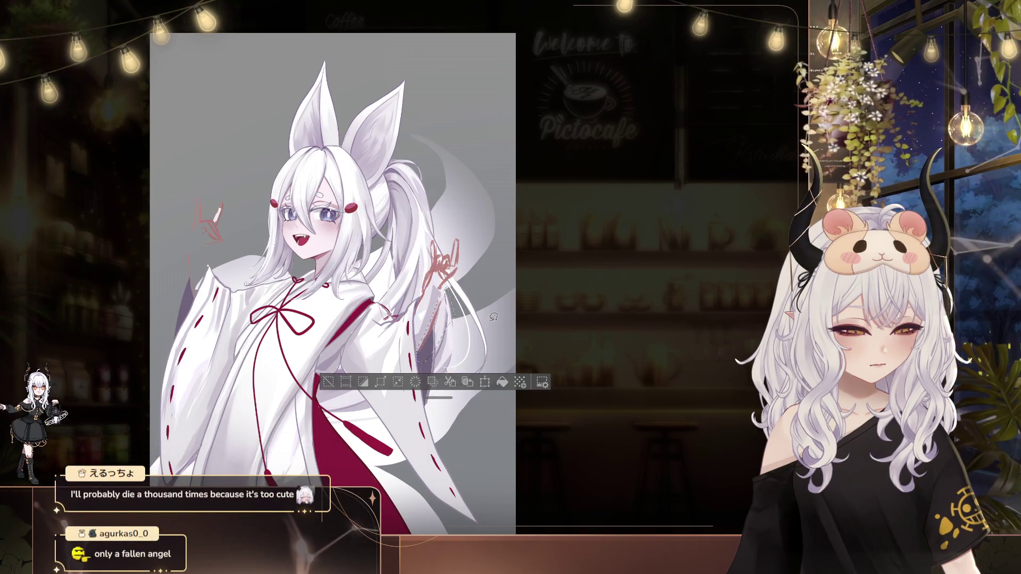
key("ctrl+d")
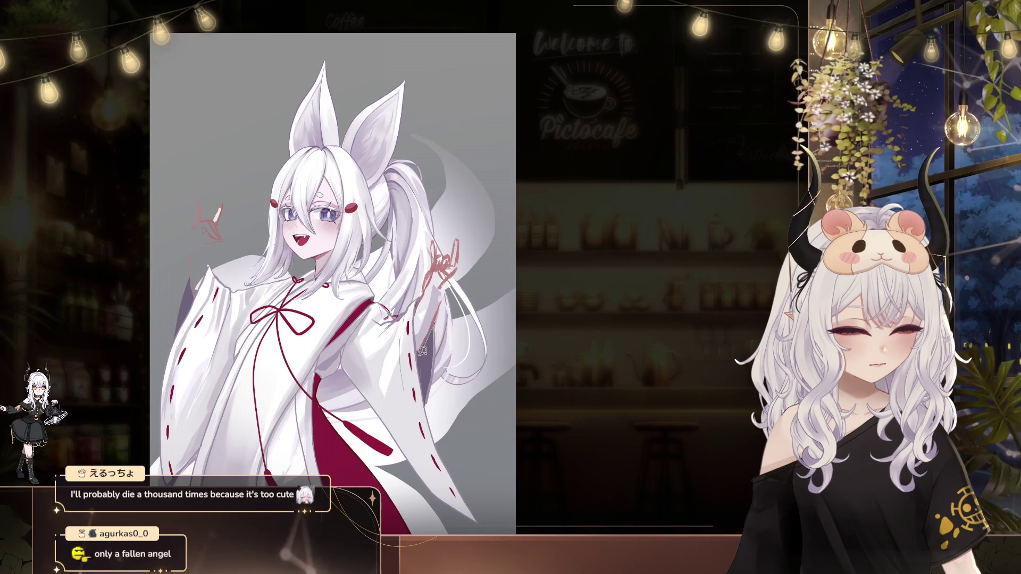
left_click_drag(430, 309, 426, 312)
Rotate the forearm to stand nearly upright, commit it and clear the selections.
key("ctrl+t")
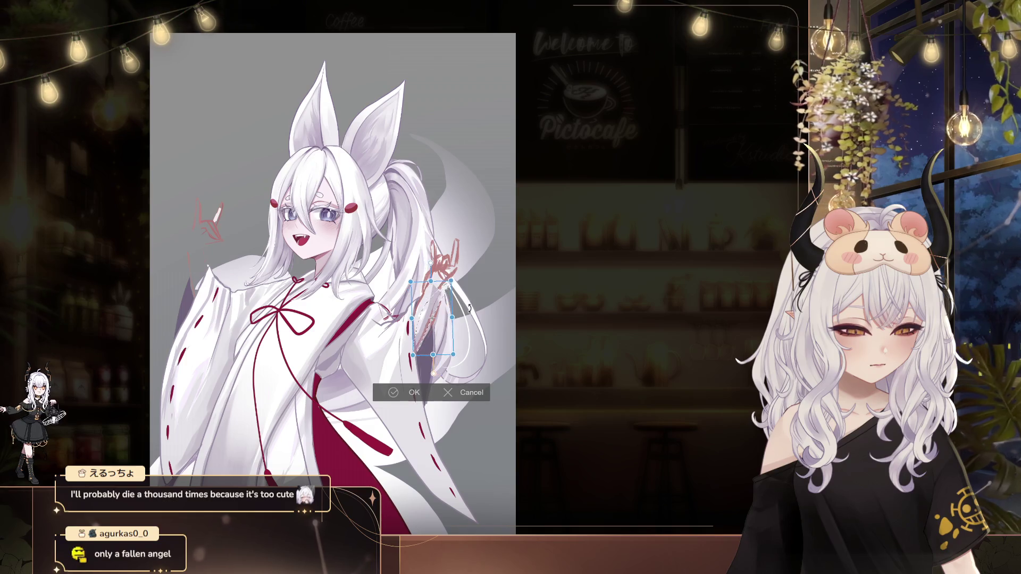
left_click_drag(438, 331, 442, 341)
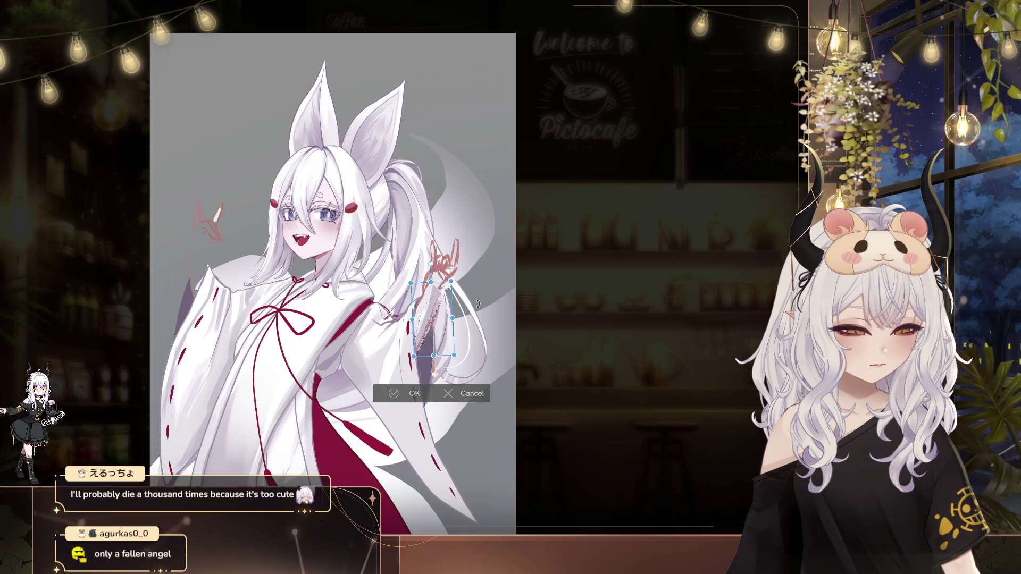
key("Return")
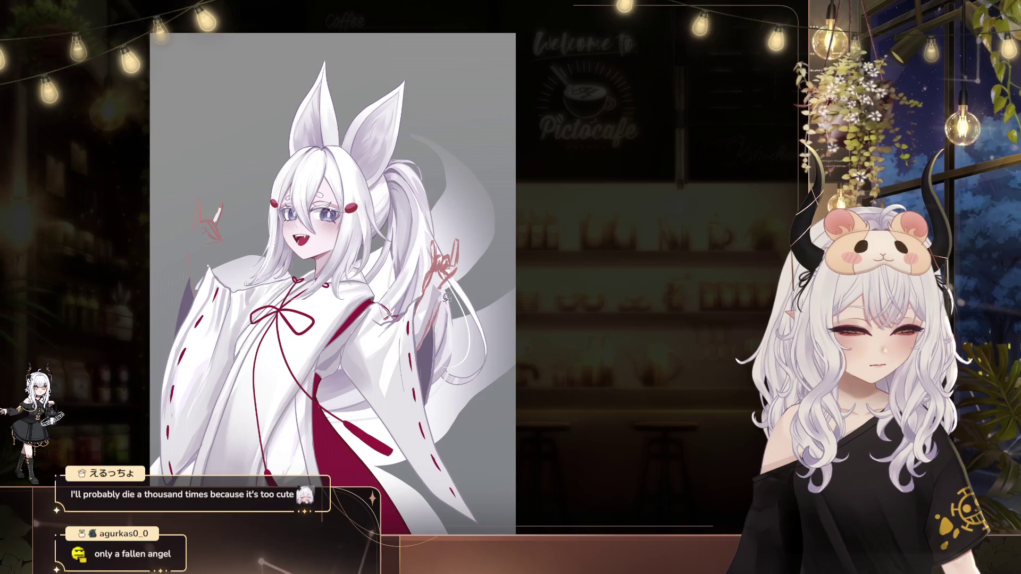
key("ctrl+d")
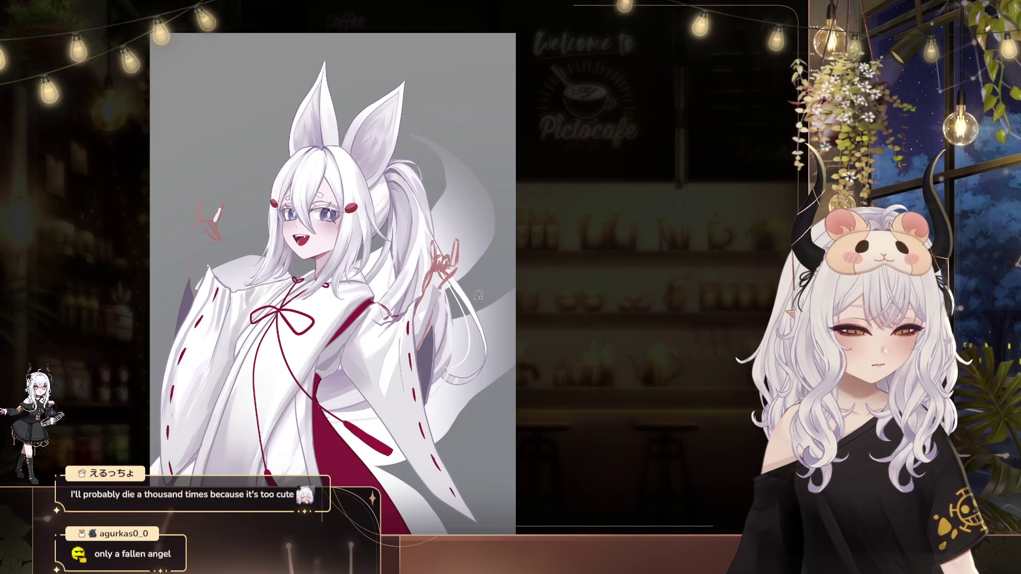
left_click_drag(463, 271, 473, 277)
key("ctrl+d")
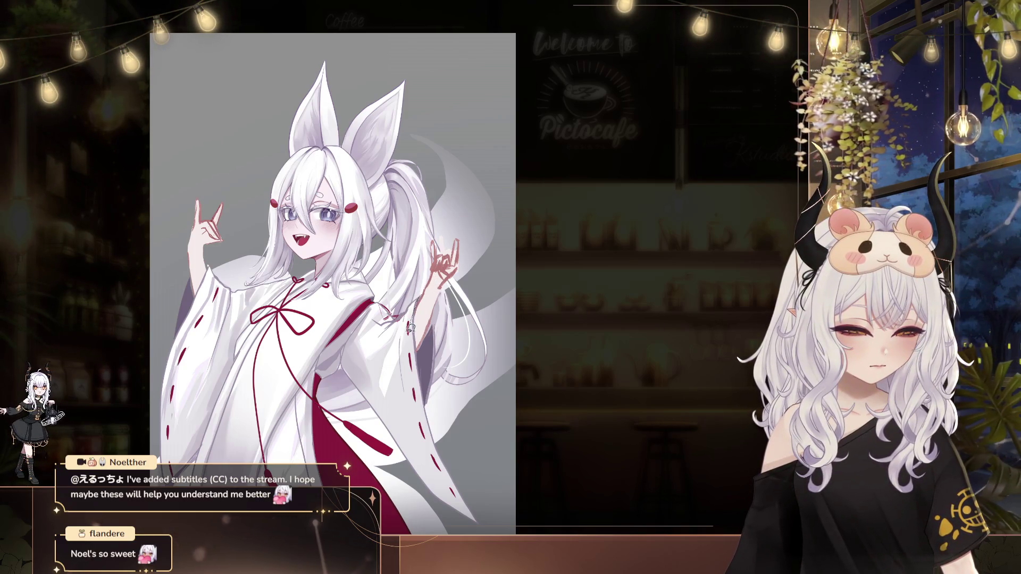
left_click_drag(415, 340, 487, 250)
key("ctrl+d")
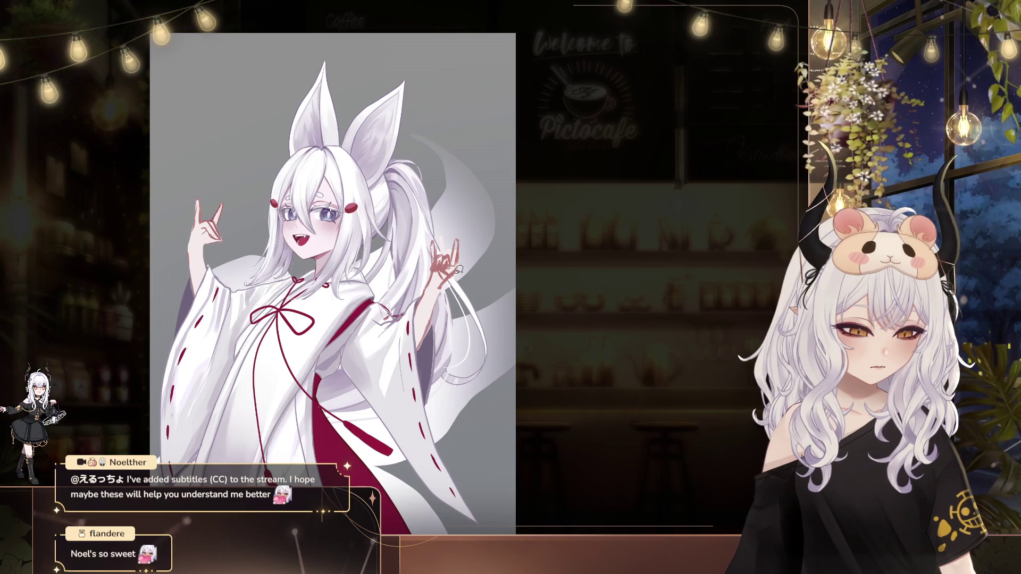
key("ctrl+z")
key("ctrl+d")
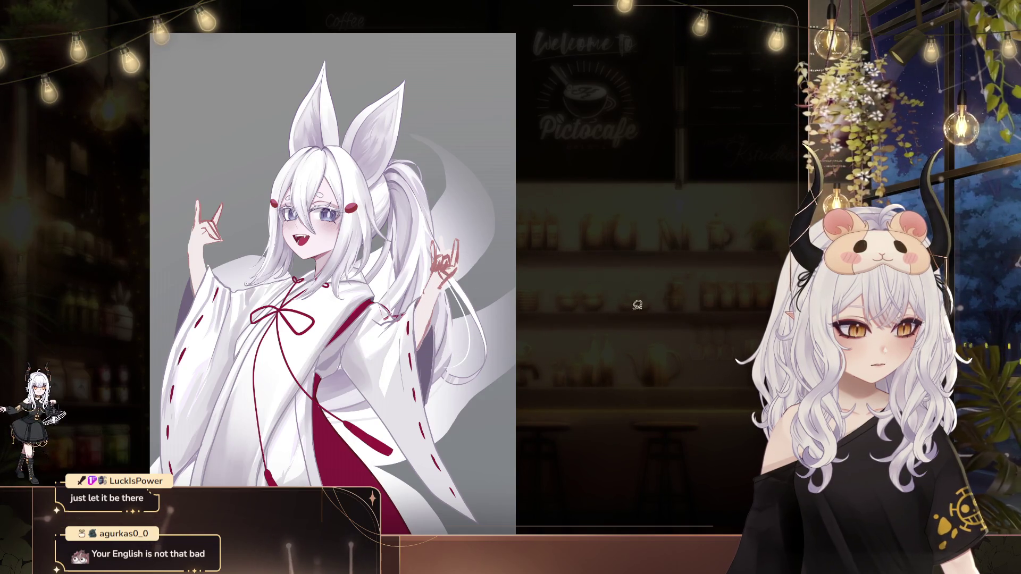
key("ctrl+z")
key("ctrl+y")
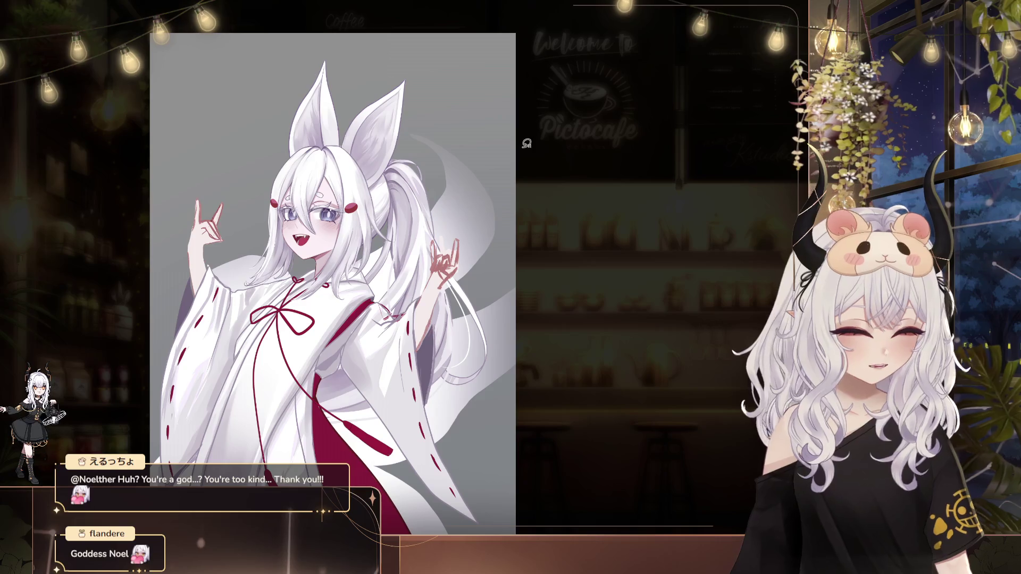
Cancel a stray transform and lasso the raised right-side hand.
key("ctrl+t")
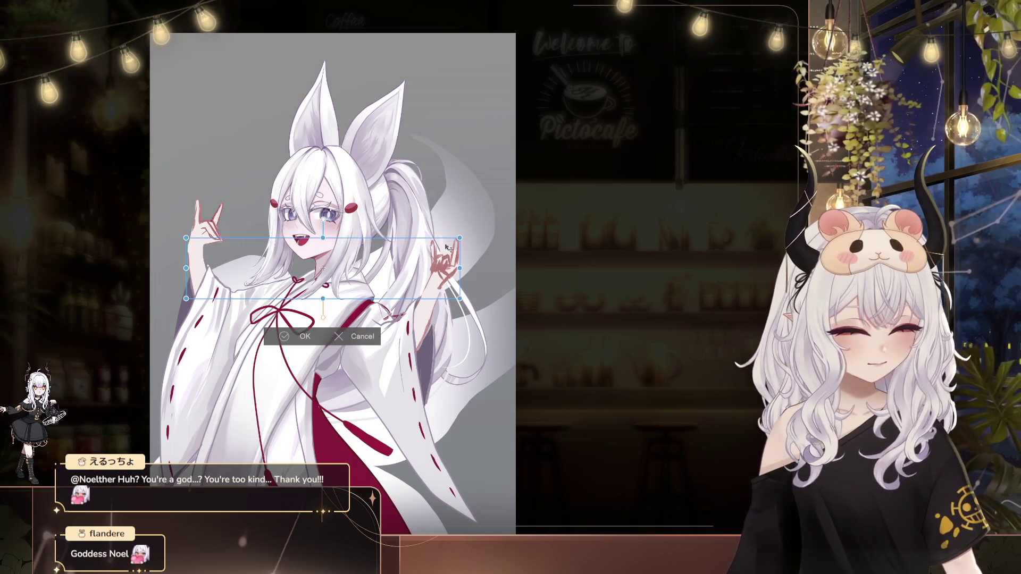
left_click(355, 337)
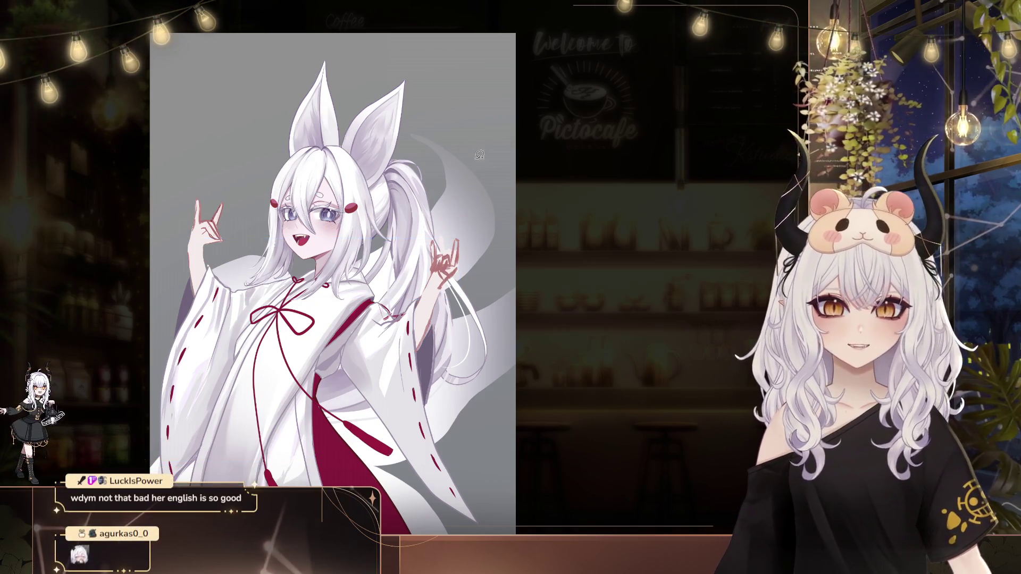
left_click_drag(414, 239, 431, 280)
Rotate the lassoed hand a little further clockwise and confirm the new tilt.
key("ctrl+t")
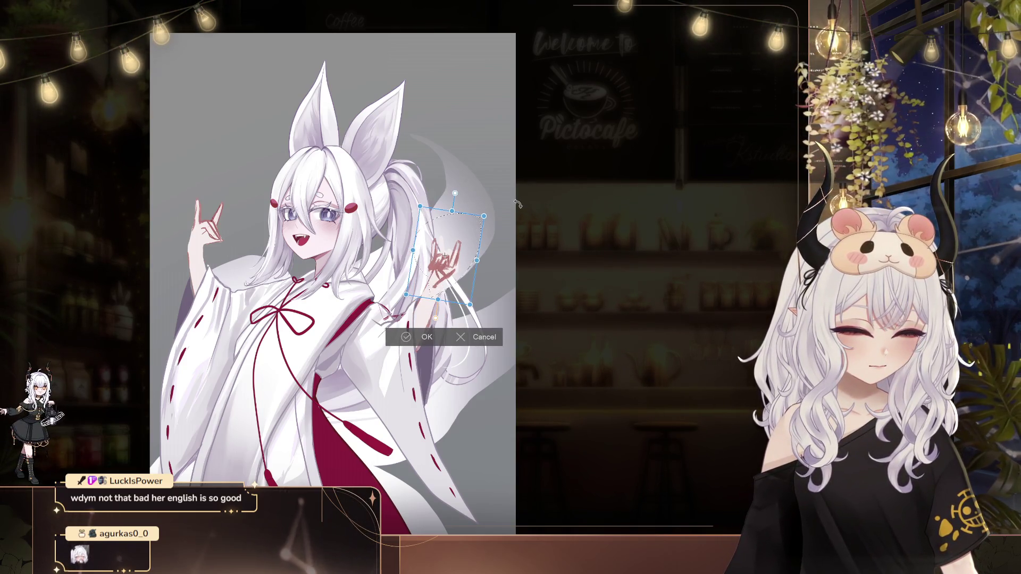
left_click_drag(517, 203, 517, 234)
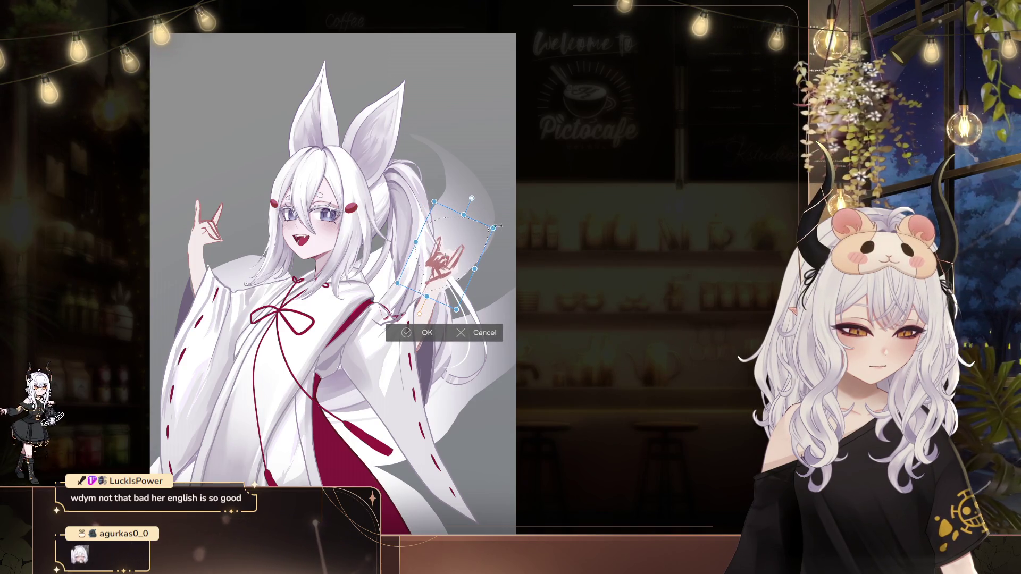
left_click(426, 339)
key("ctrl+d")
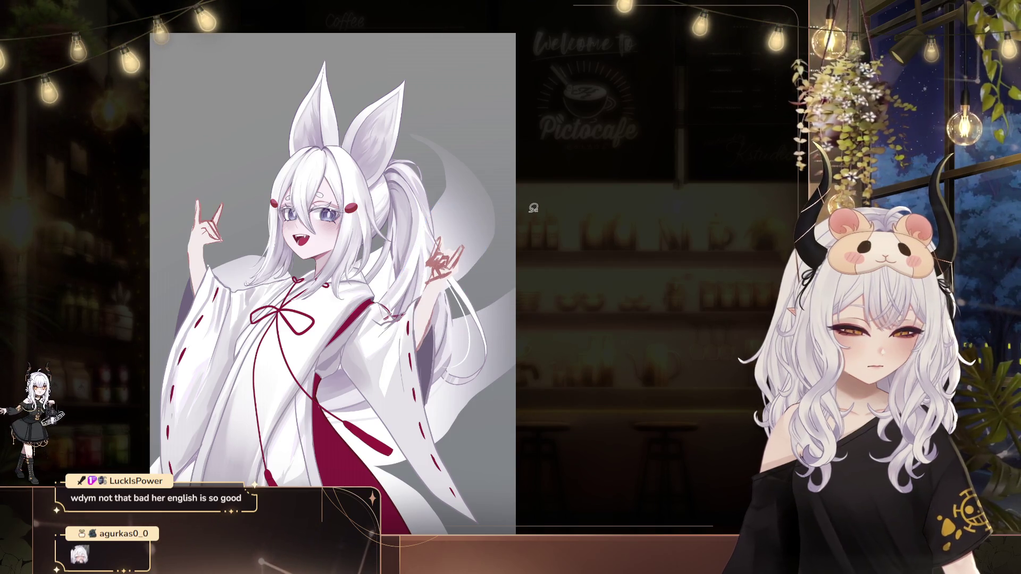
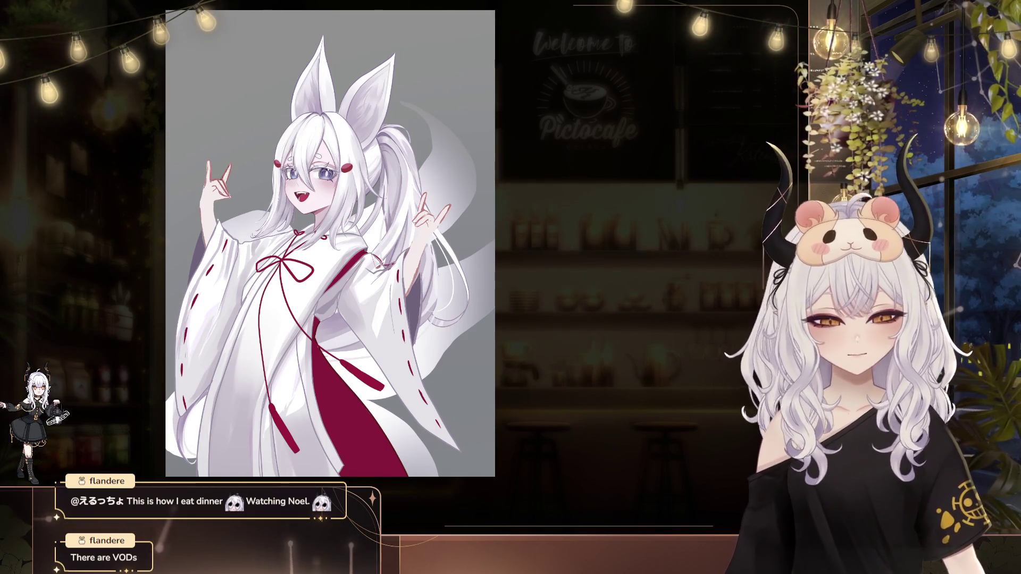
left_click(435, 209, "alt")
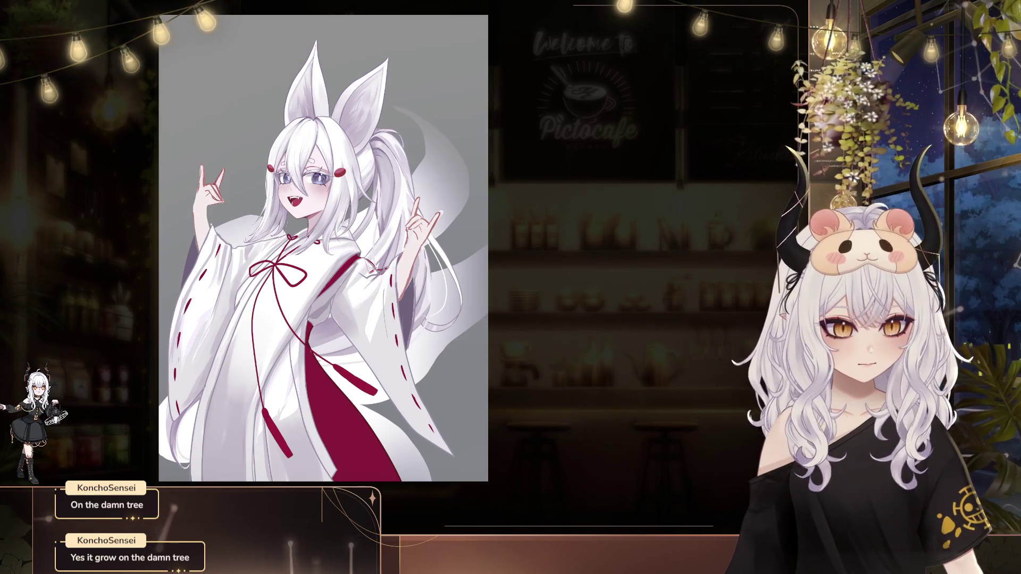
left_click_drag(421, 236, 461, 231)
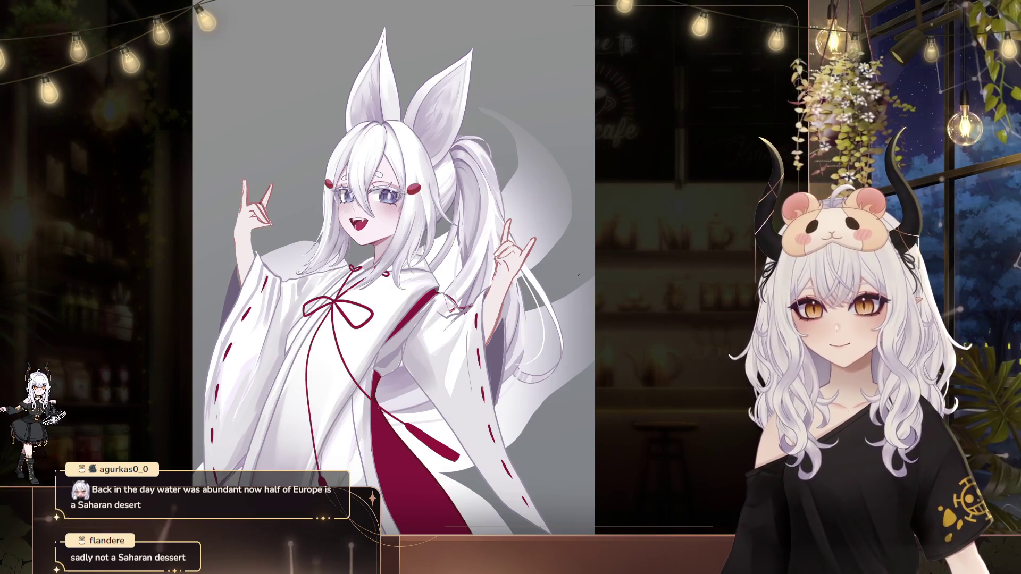
scroll(499, 320, "down", 2)
scroll(500, 320, "down", 2)
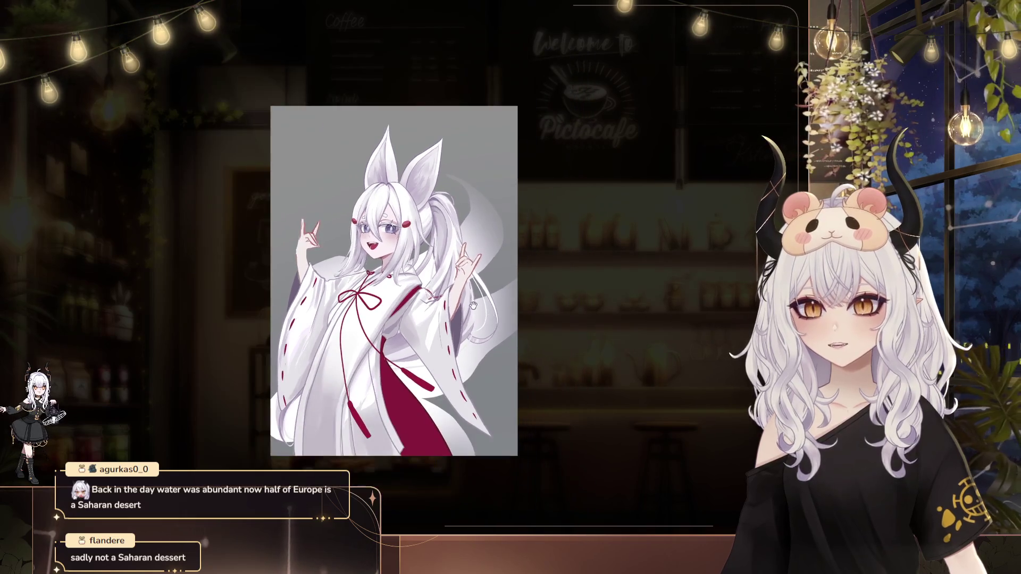